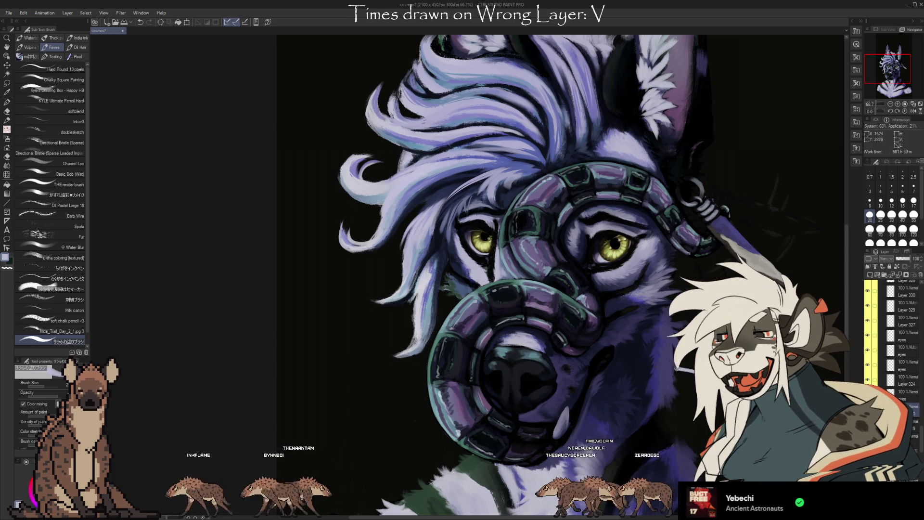
Pan the canvas to bring more of the wolf's head into view.
left_click_drag(744, 312, 678, 381)
Sample a dark colour and then a second colour from the painting for the hair.
scroll(677, 381, "down", 1)
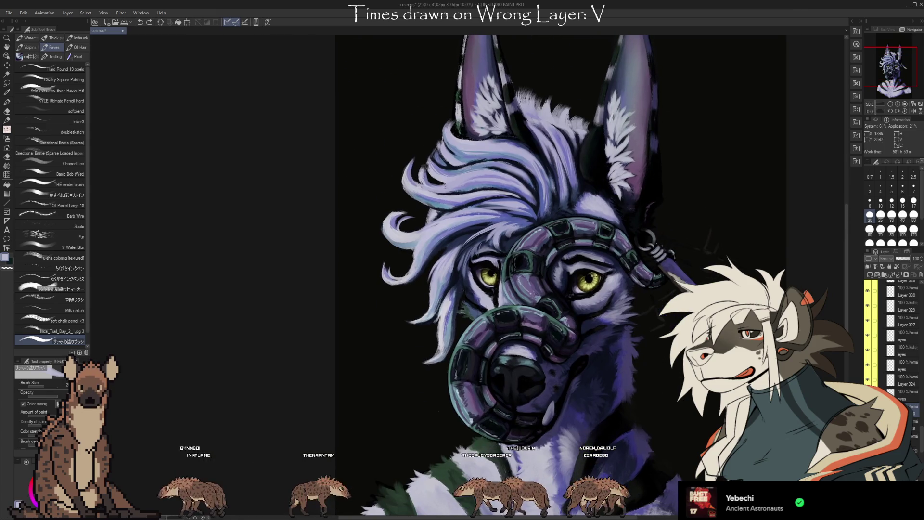
key("i")
key("b")
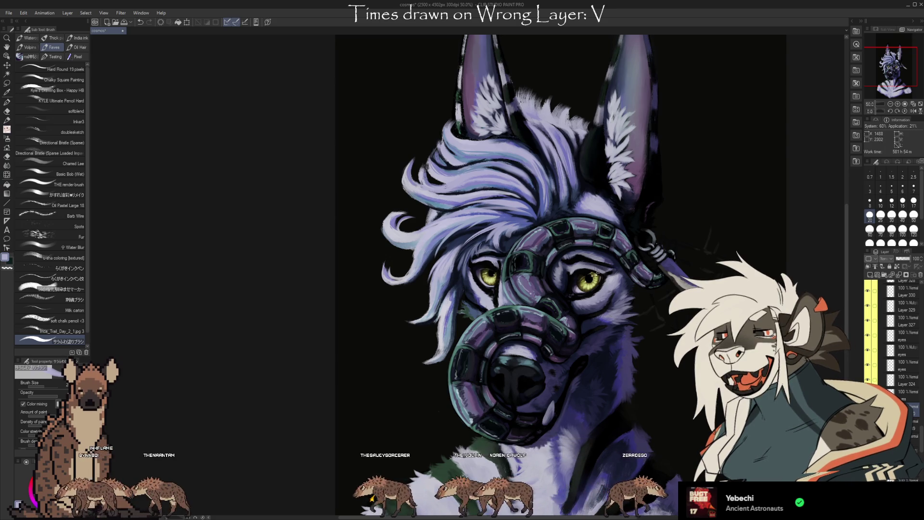
scroll(562, 250, "up", 1)
key("i")
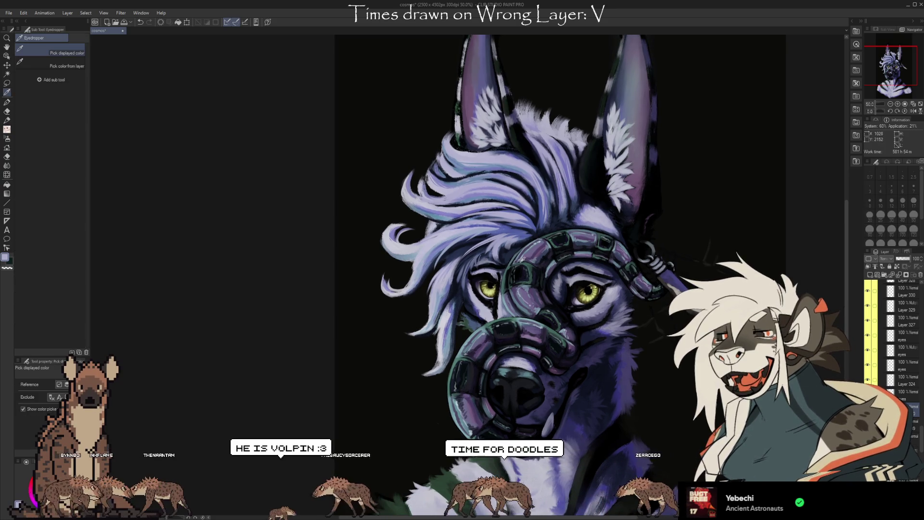
left_click(540, 231)
key("b")
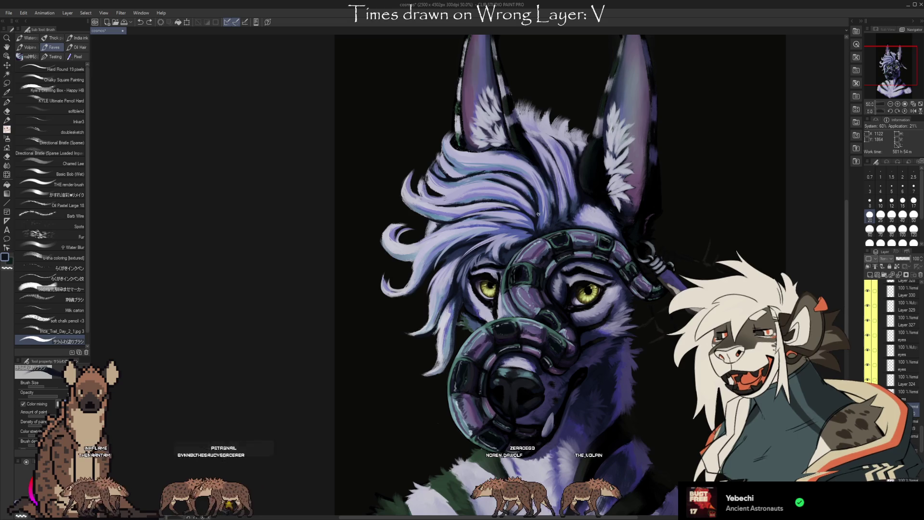
key("i")
left_click(531, 198)
key("b")
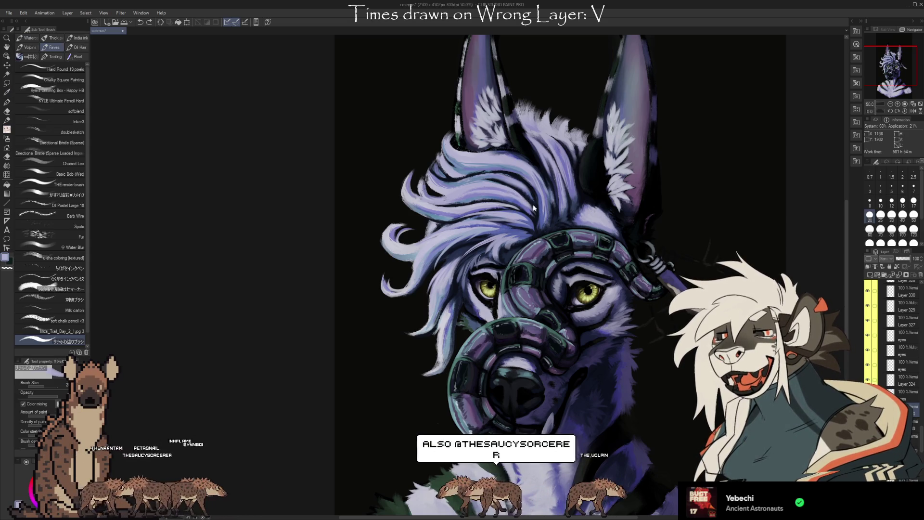
Paint two short strokes into the wolf's lavender hair.
left_click_drag(533, 208, 542, 217)
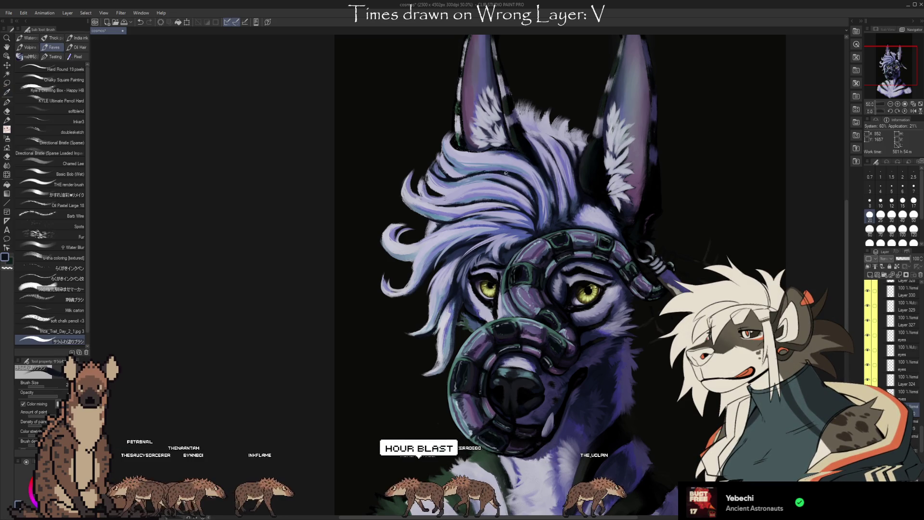
left_click_drag(513, 173, 457, 172)
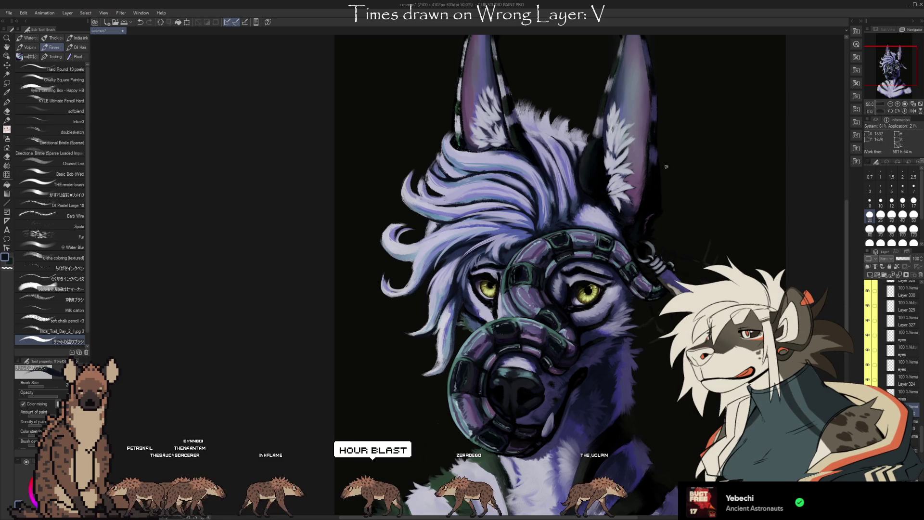
scroll(551, 274, "right", 2)
key("b")
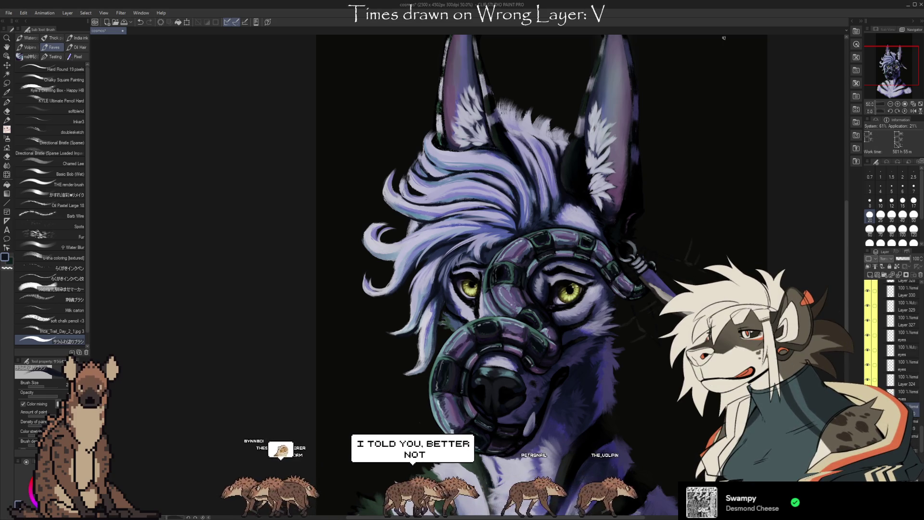
left_click_drag(478, 266, 471, 247)
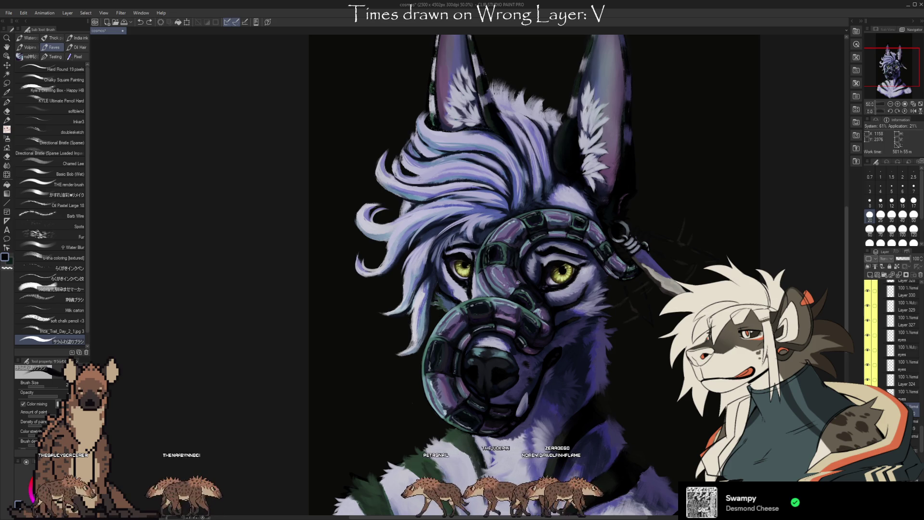
scroll(629, 274, "down", 1)
Recentre the view on the wolf's head and eyedrop the dark background colour.
scroll(629, 274, "up", 5)
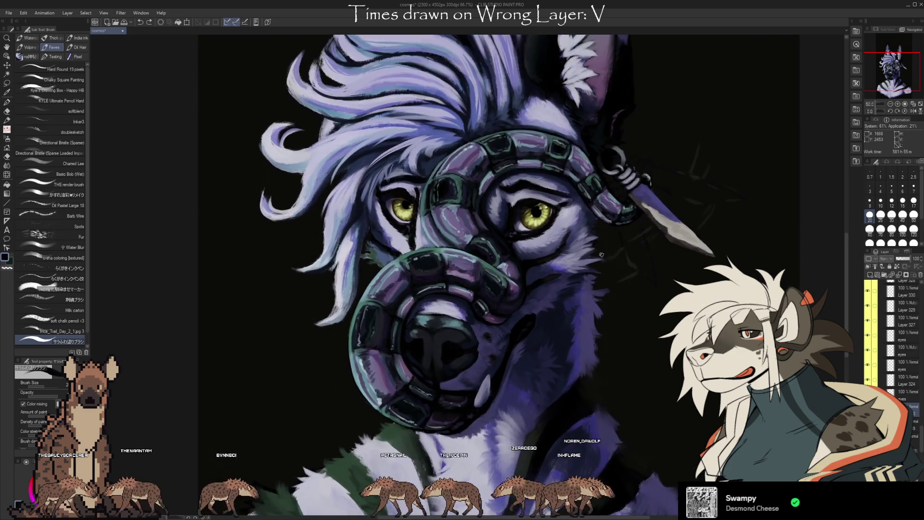
scroll(640, 287, "down", 5)
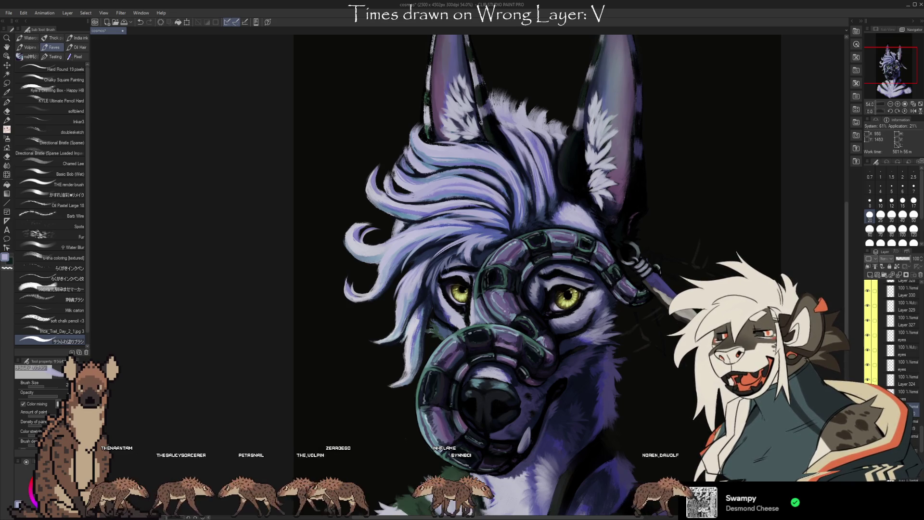
left_click_drag(484, 115, 458, 157)
key("i")
key("b")
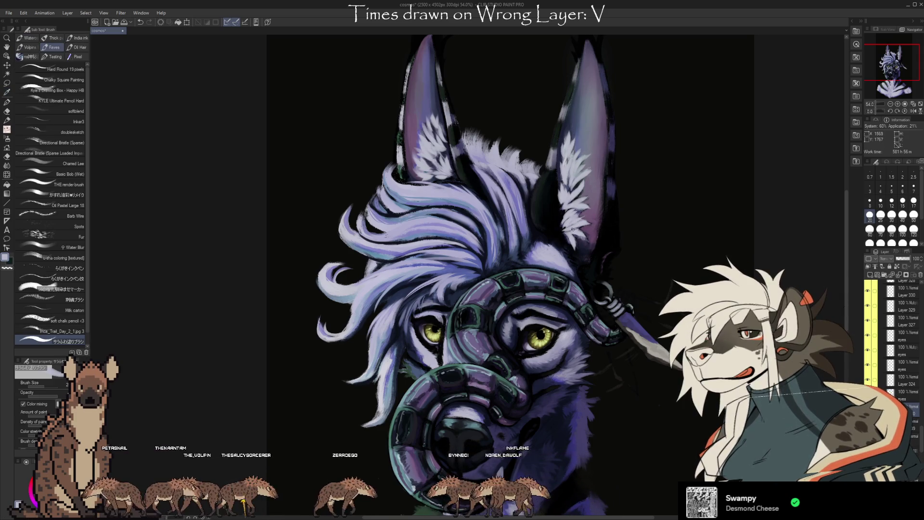
key("i")
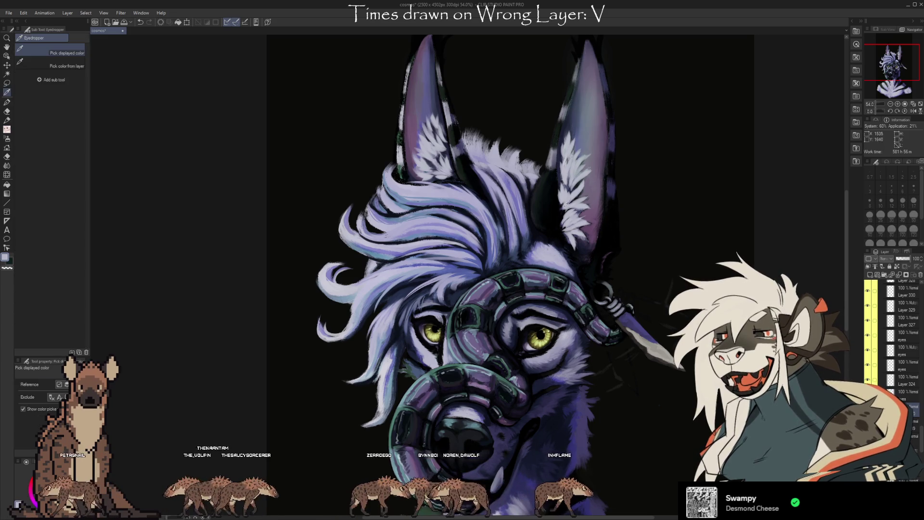
key("b")
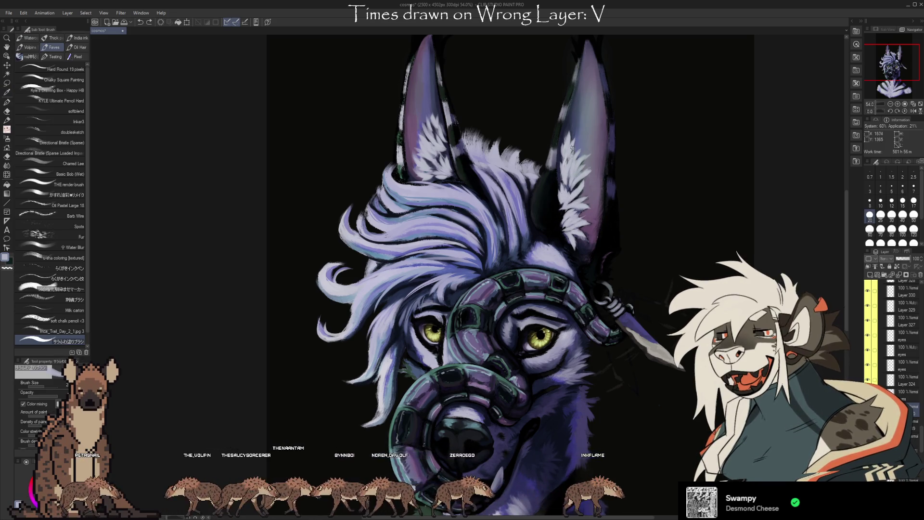
left_click(557, 186, "alt")
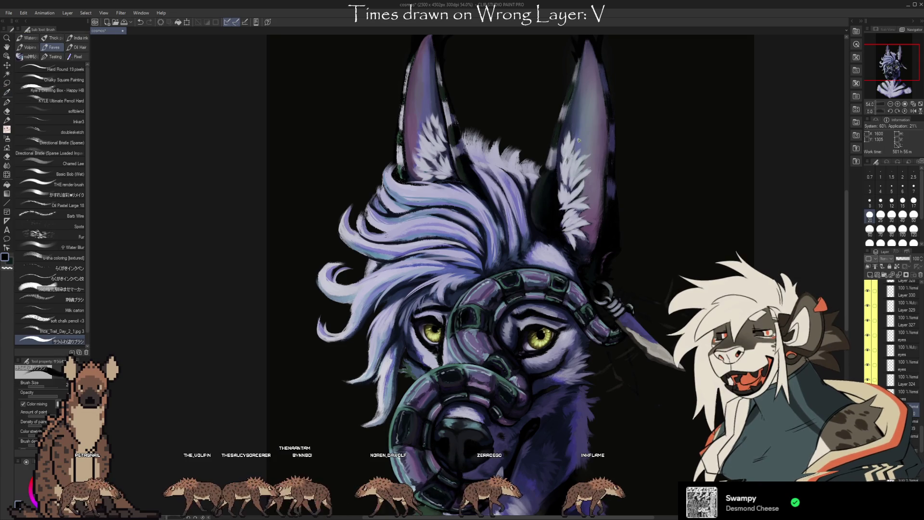
Sample a dark tone, shade inside the right ear, then sample from the left ear.
left_click(559, 178, "alt")
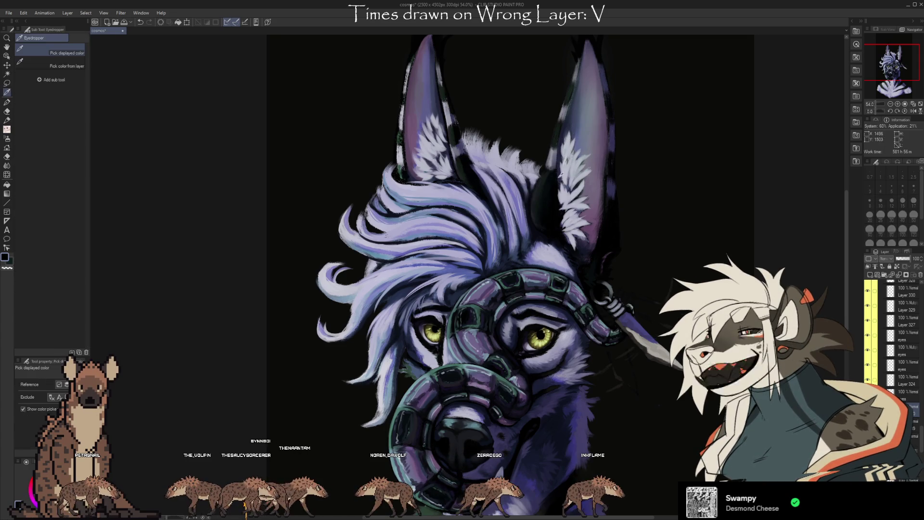
left_click_drag(558, 178, 558, 164)
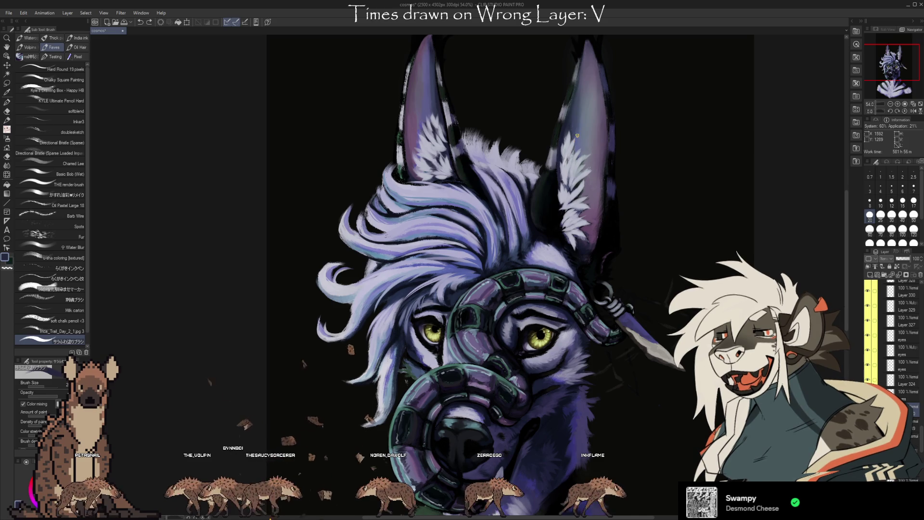
left_click(438, 98, "alt")
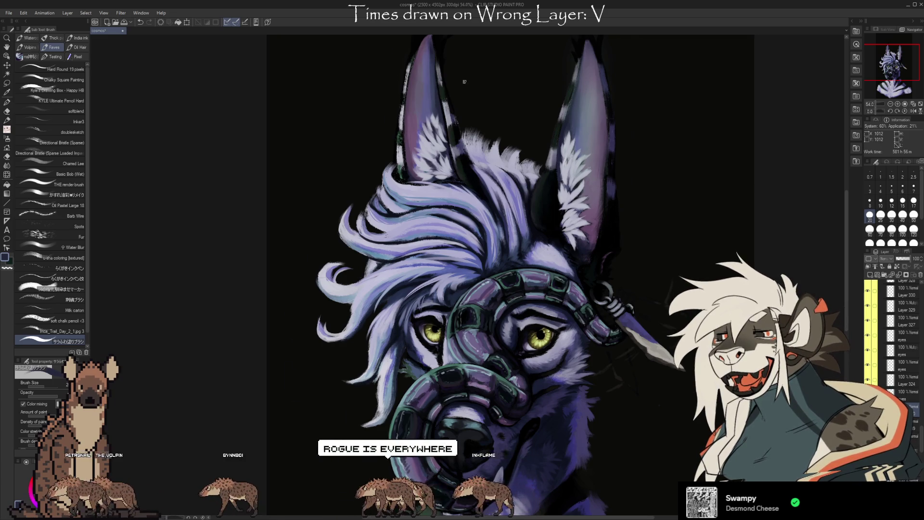
Zoom in on the ears and repaint the lower fur edge of the right ear.
scroll(464, 82, "up", 2)
mouse_move(649, 236)
left_mouse_down()
mouse_move(545, 190)
mouse_move(538, 202)
left_mouse_up()
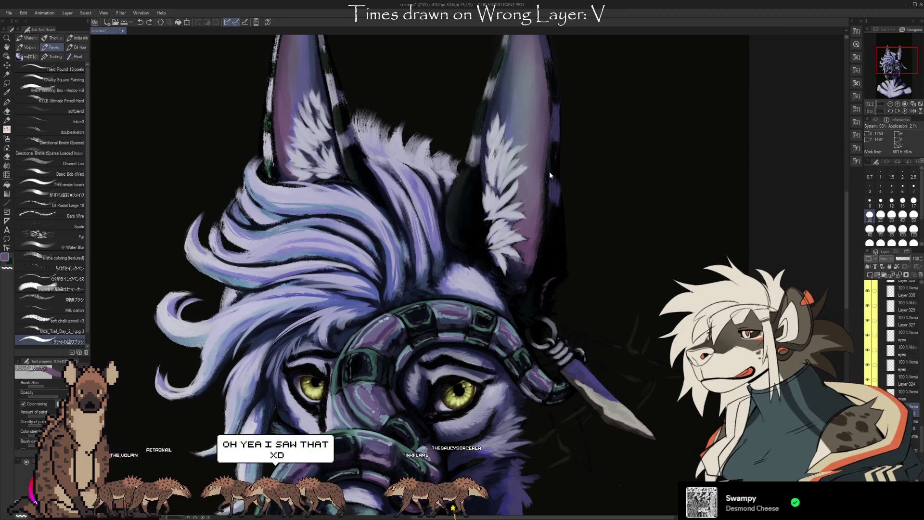
left_click_drag(539, 224, 523, 264)
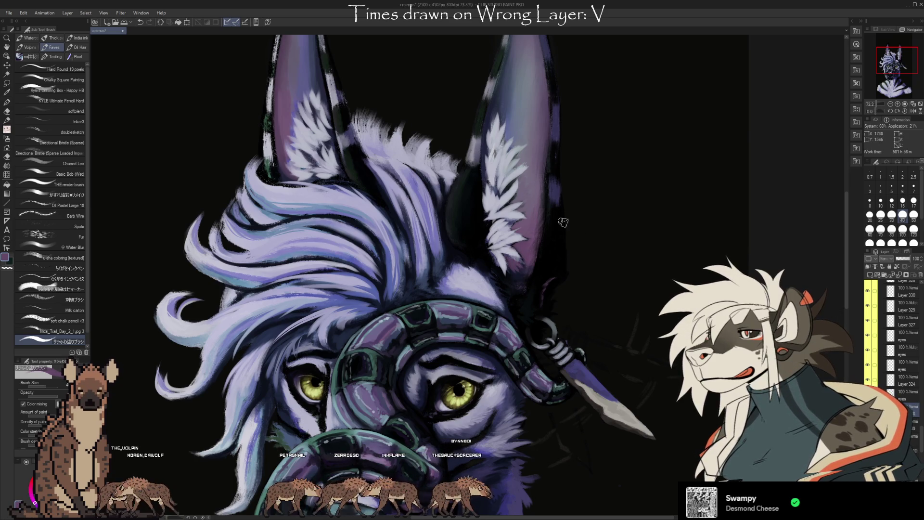
left_click_drag(612, 266, 708, 339)
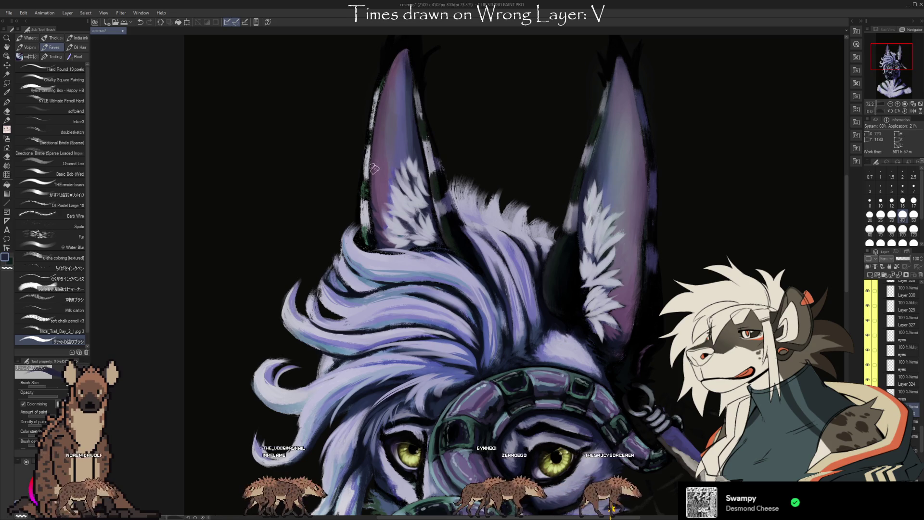
Sample the ear-edge colour and paint a short stroke along the ear's edge.
left_click(640, 282, "alt")
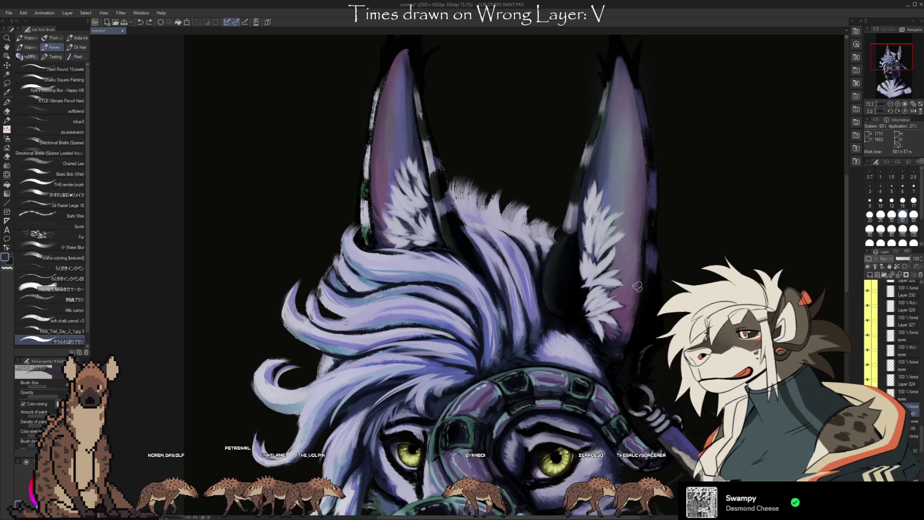
left_click_drag(638, 286, 638, 300)
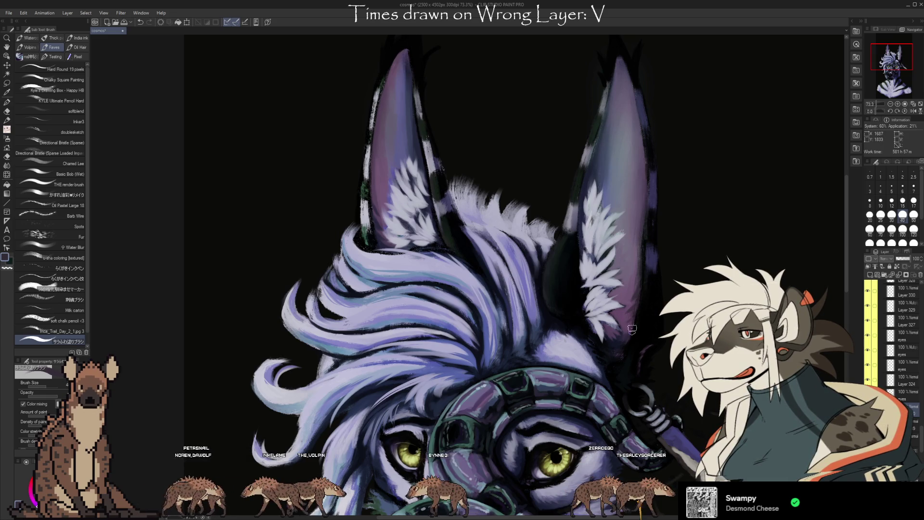
left_click(592, 165, "alt")
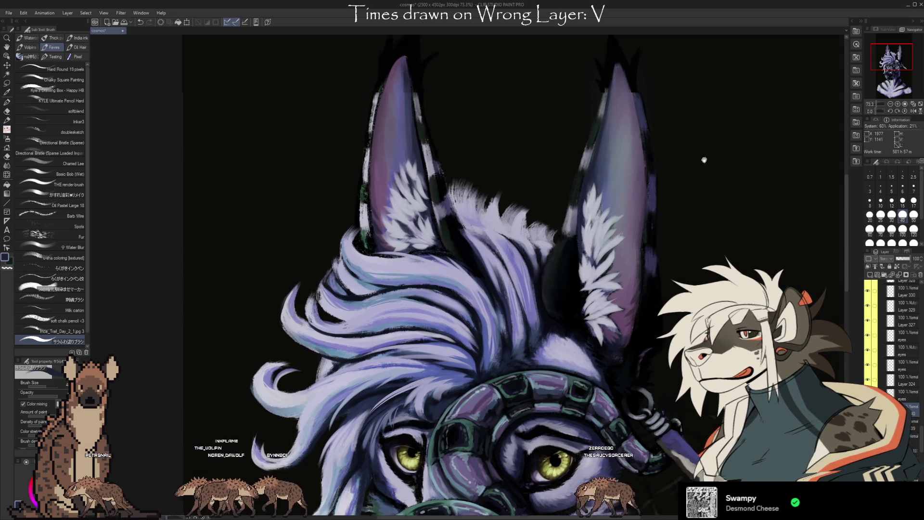
scroll(553, 161, "up", 1)
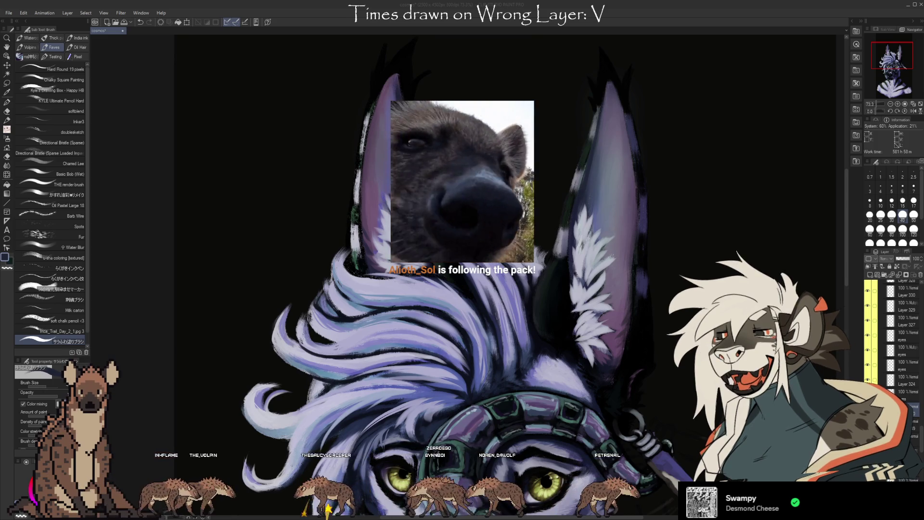
Pick a colour from the right ear and save the painting with Ctrl+S.
left_click(610, 95, "alt")
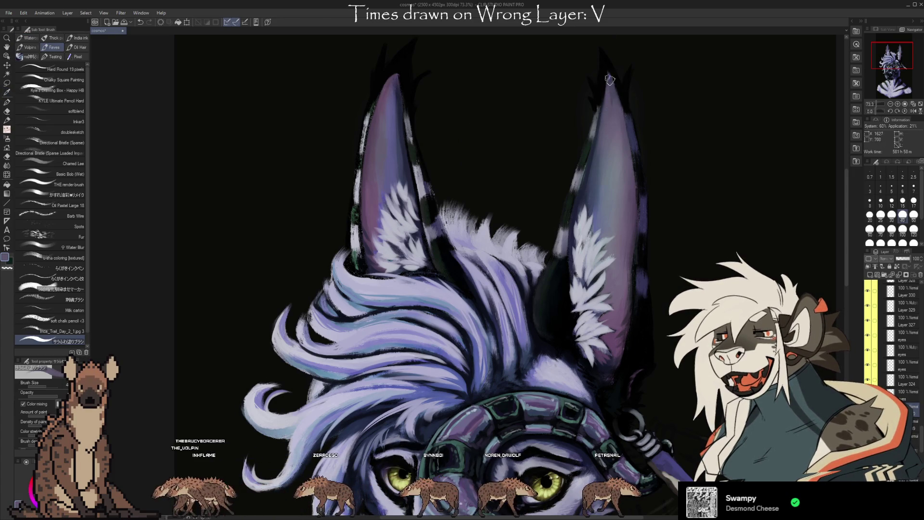
key("ctrl+s")
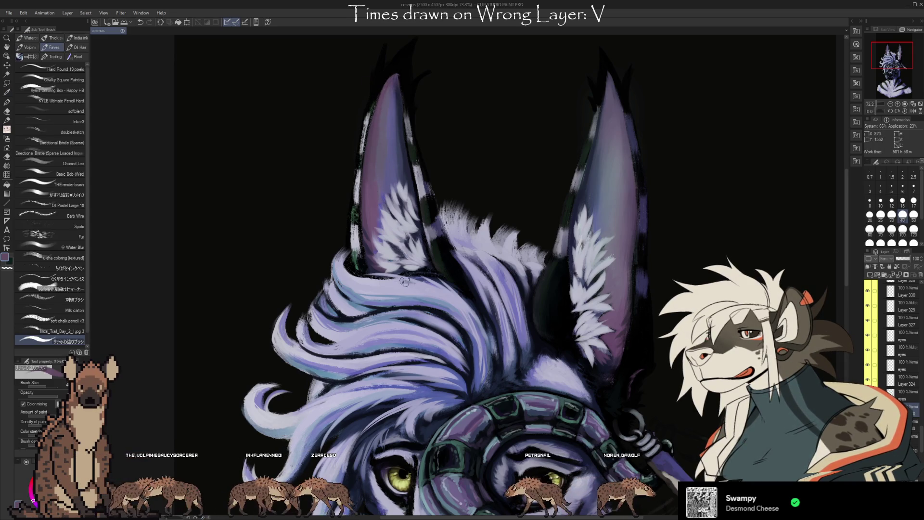
scroll(404, 281, "down", 5)
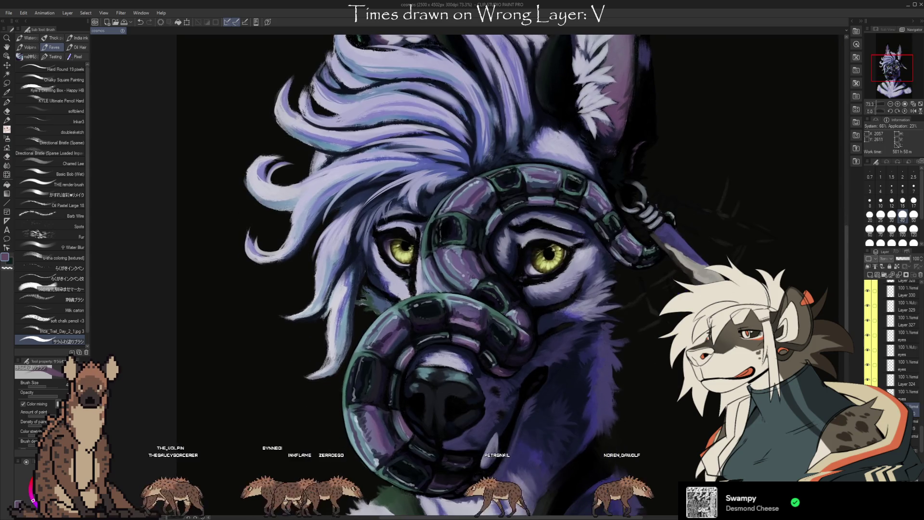
Adjust the brush size to 17 and sample blue-lavender fur colours from the forehead.
scroll(487, 248, "down", 2)
key("bracketleft")
key("bracketleft")
left_click(536, 129, "alt")
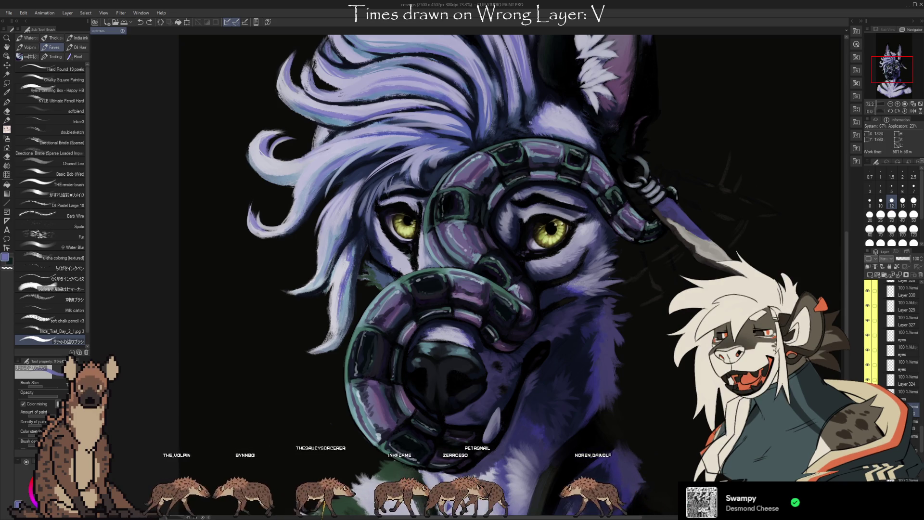
left_click(559, 134, "alt")
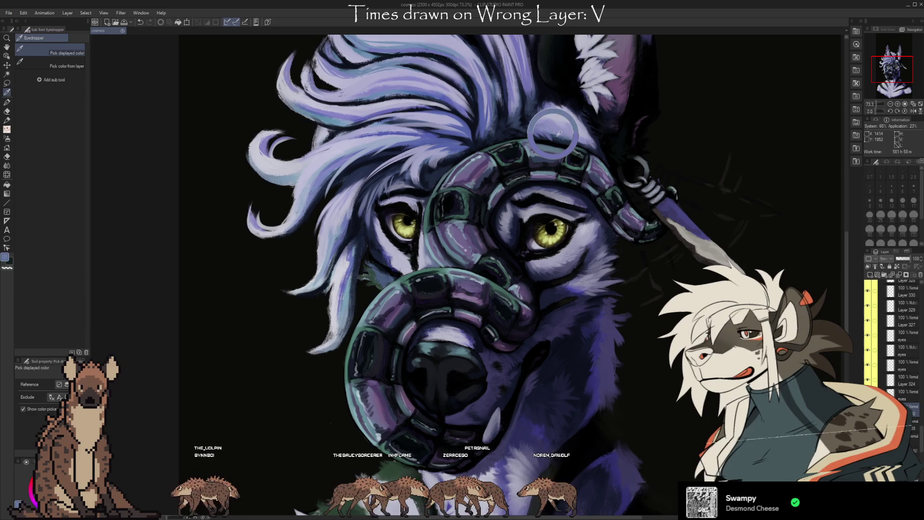
key("bracketright")
key("bracketright")
Sample several fur colours around the forehead and ear base, then resume painting fur.
left_click(561, 136, "alt")
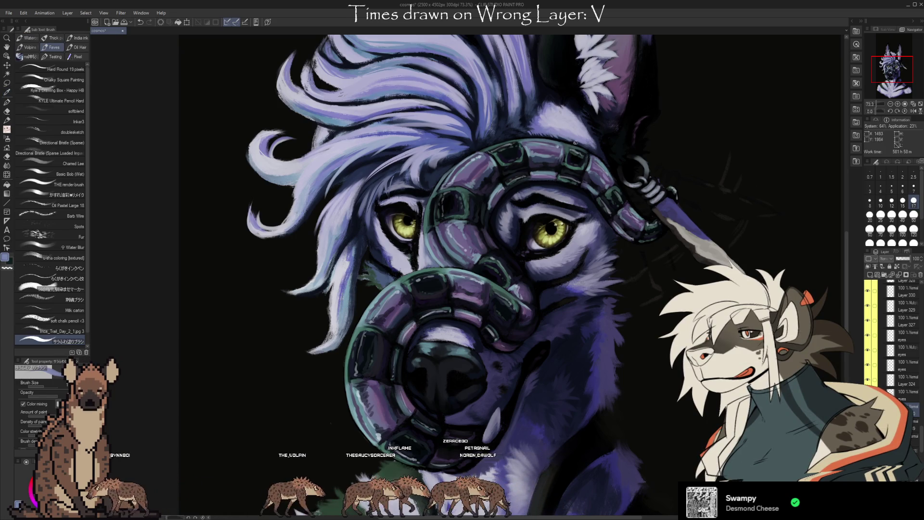
left_click(586, 120, "alt")
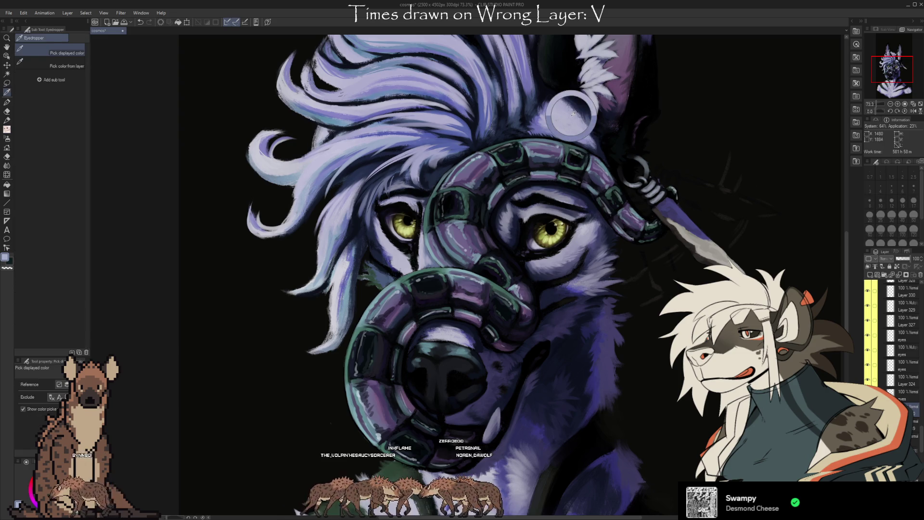
left_click(583, 116, "alt")
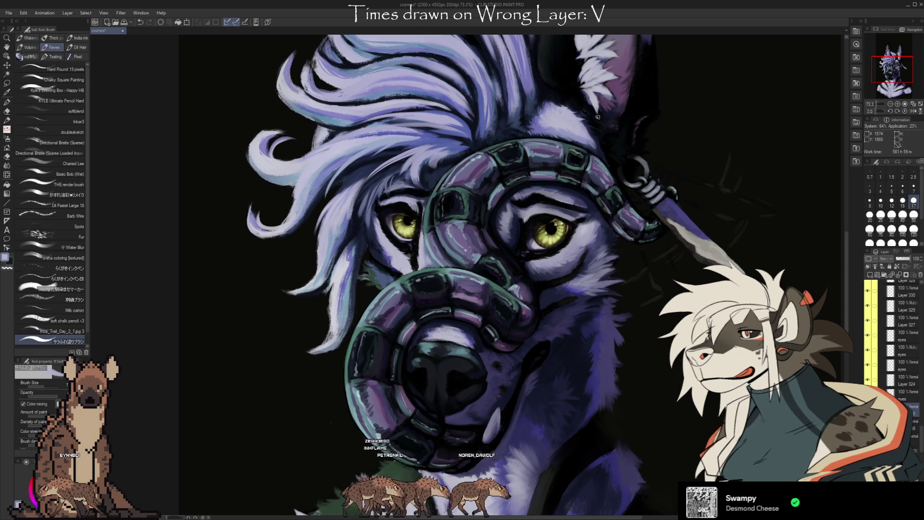
left_click(569, 121, "alt")
left_click(559, 115, "alt")
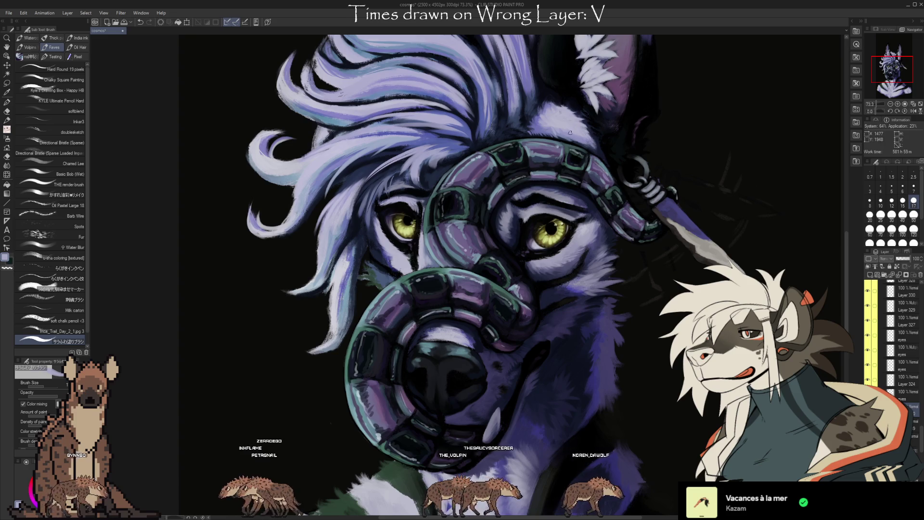
left_click(542, 128, "alt")
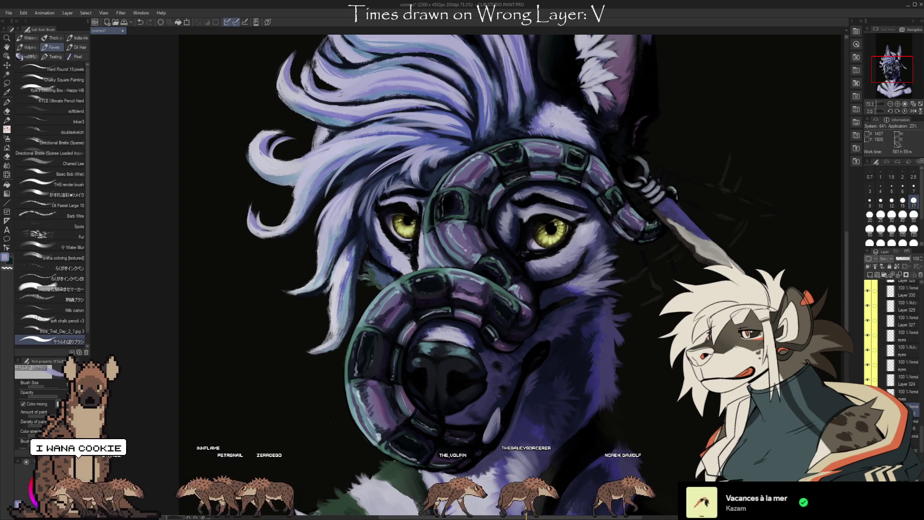
mouse_move(551, 125)
left_mouse_down()
mouse_move(692, 410)
mouse_move(578, 197)
left_mouse_up()
left_click(567, 184, "alt")
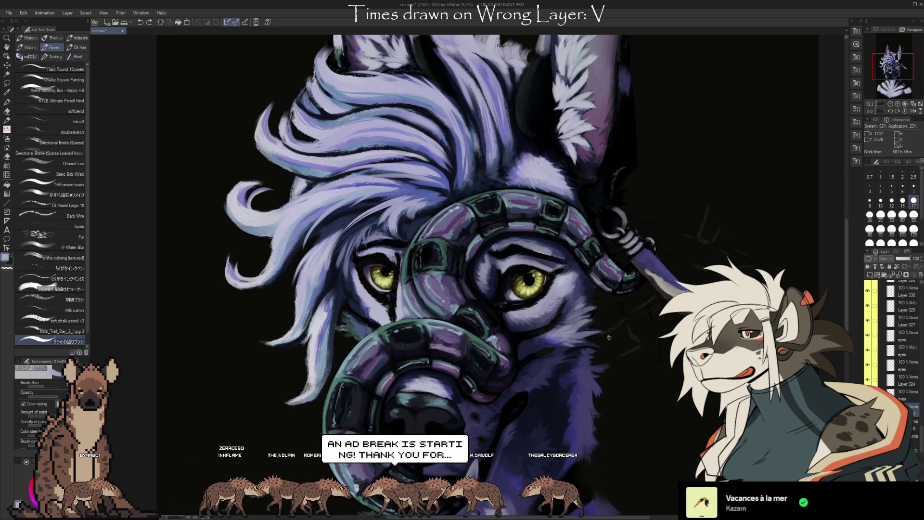
scroll(608, 337, "up", 5)
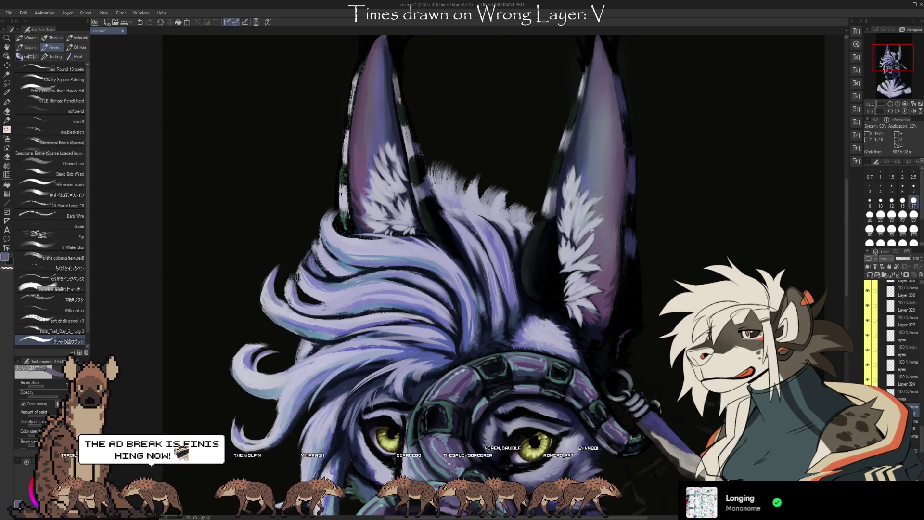
key("i")
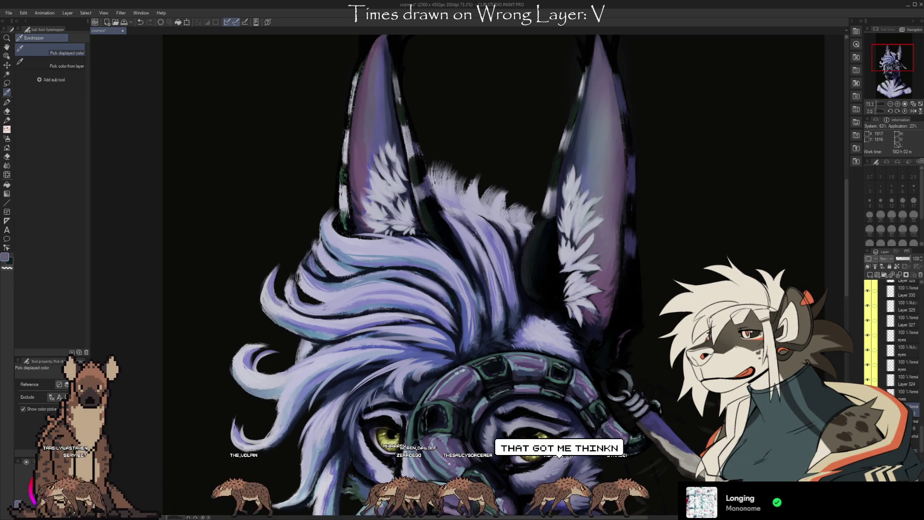
scroll(491, 259, "down", 4)
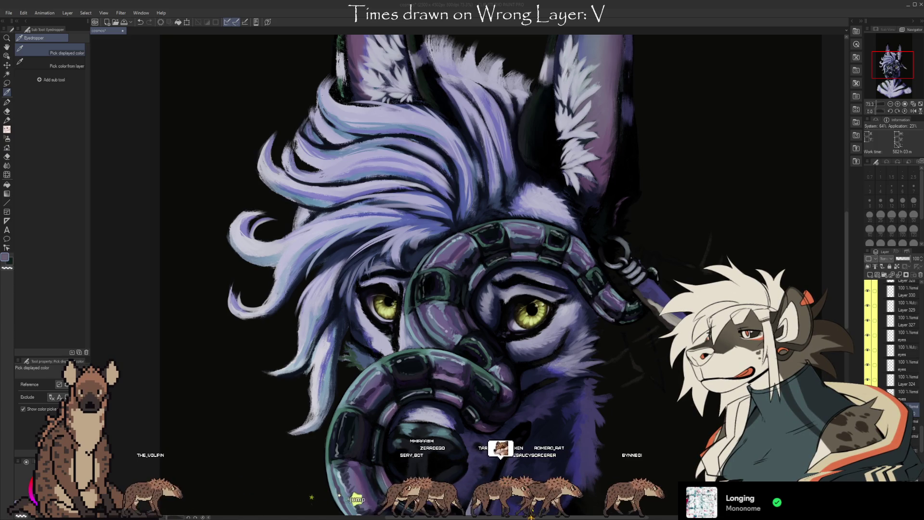
Resume brushing on the canvas, then shift the view to show more of the ears.
key("alt+Tab")
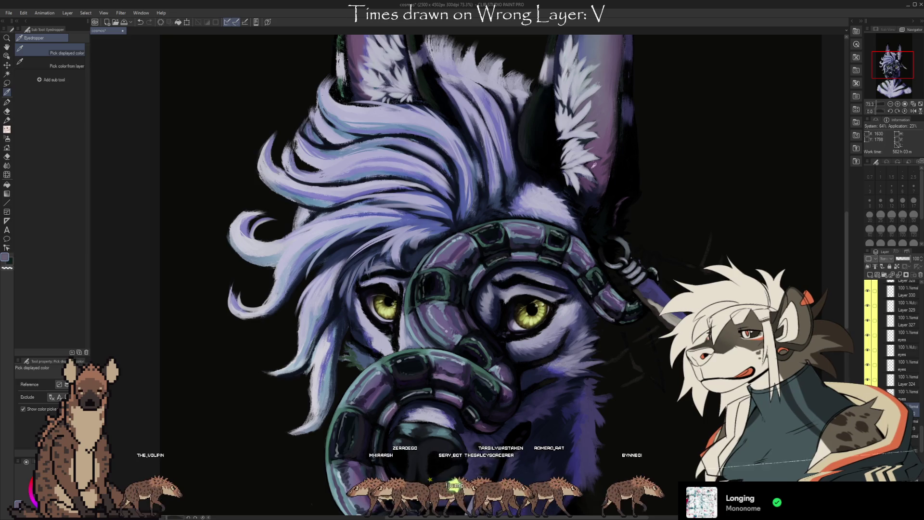
left_click(578, 225, "alt")
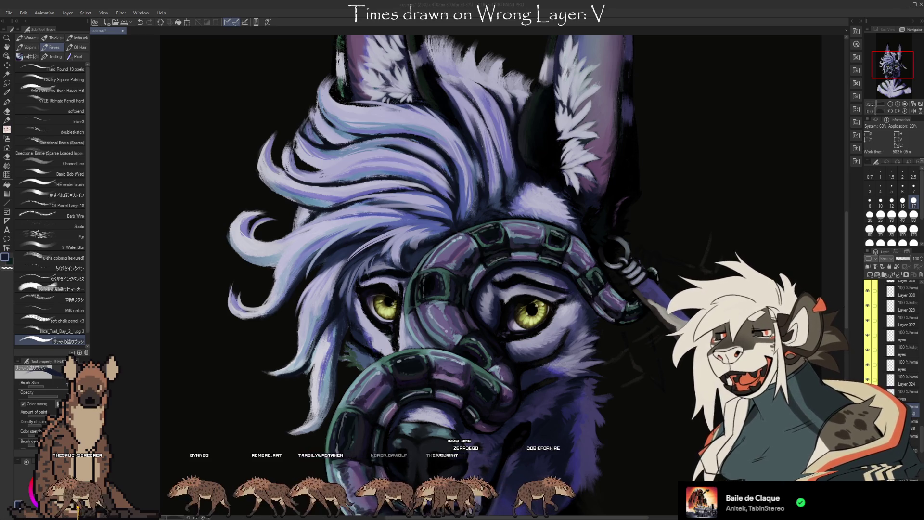
mouse_move(703, 140)
left_mouse_down()
mouse_move(698, 116)
mouse_move(688, 205)
mouse_move(641, 276)
left_mouse_up()
Eyedrop the purple from the wolf's ear, return to the brush, and pan back to the eyes.
key("i")
left_click(377, 142)
key("b")
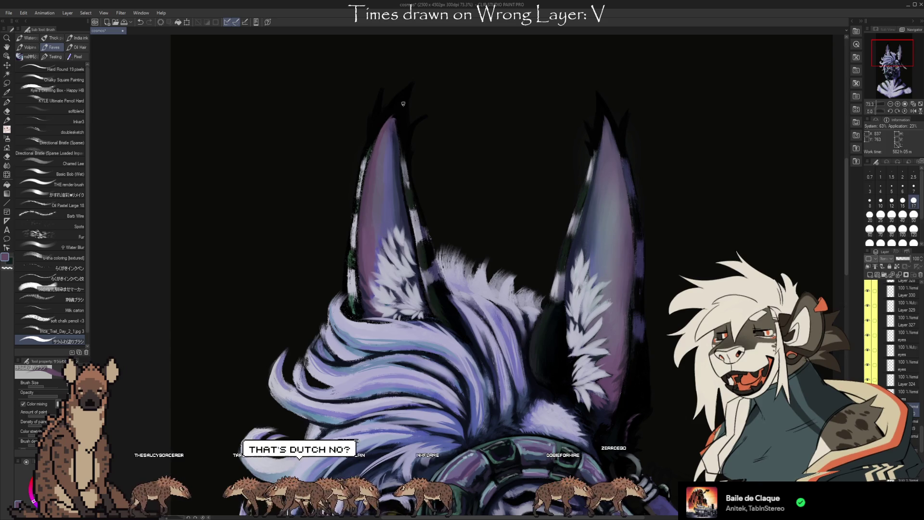
left_click_drag(454, 294, 449, 220)
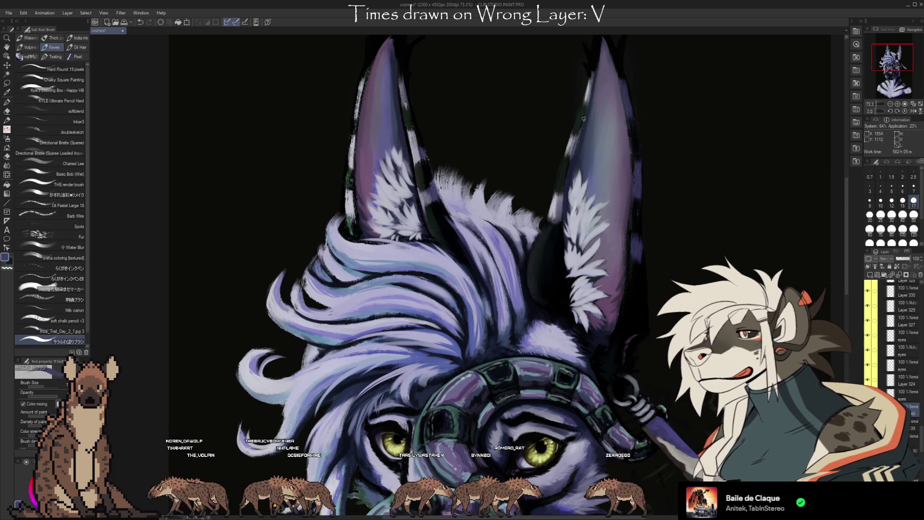
scroll(657, 318, "down", 5)
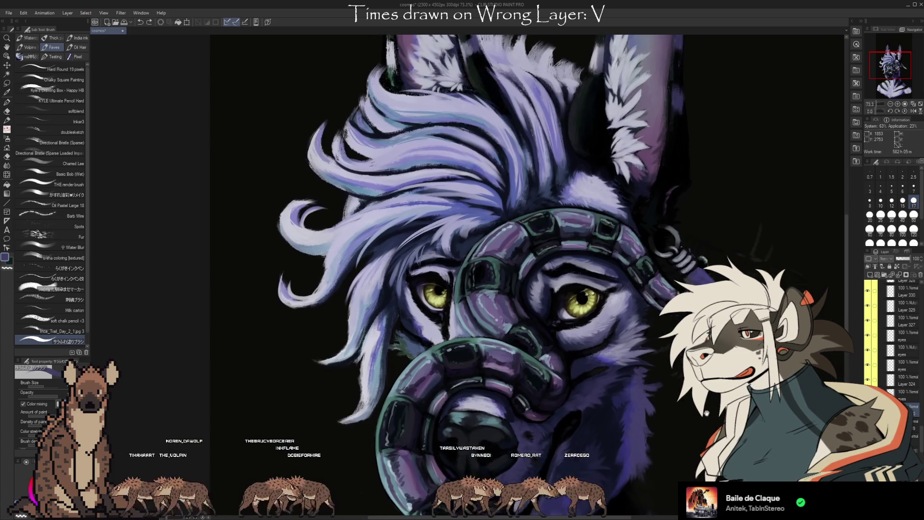